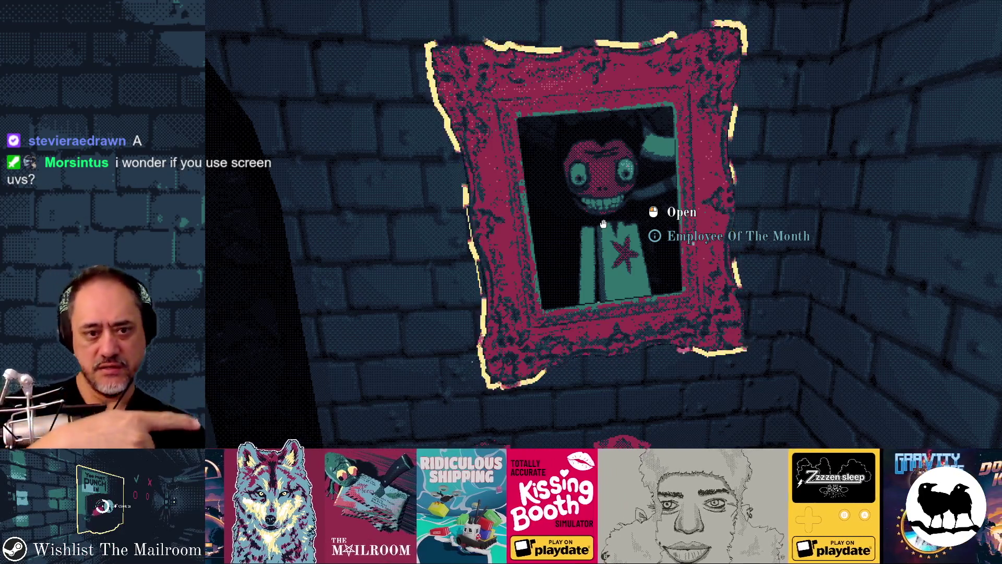
# Step: Walk from the Employee Of The Month portrait past the soccer ball and vase shelf to the DIRECTORY book
pyautogui.press('w')
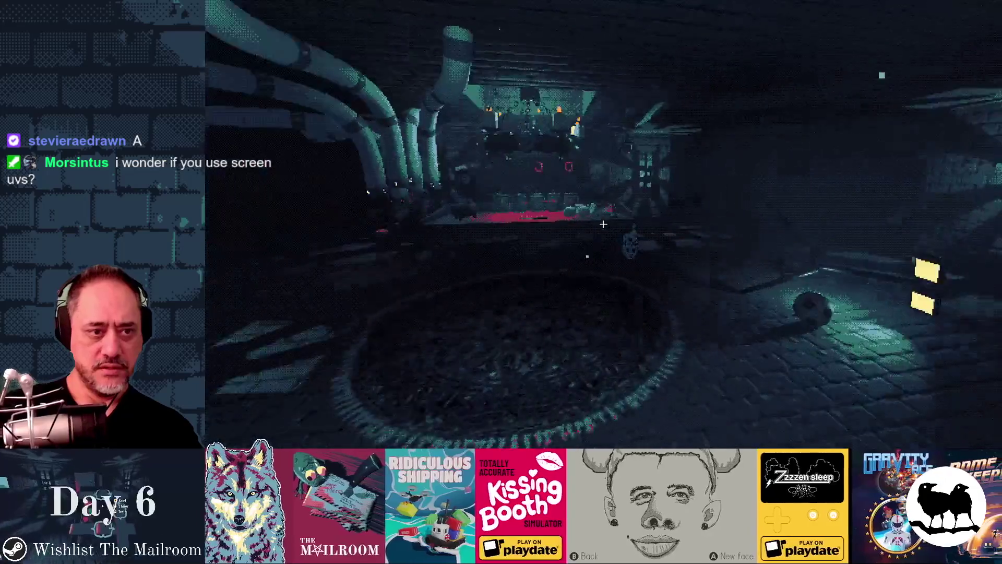
pyautogui.press('w')
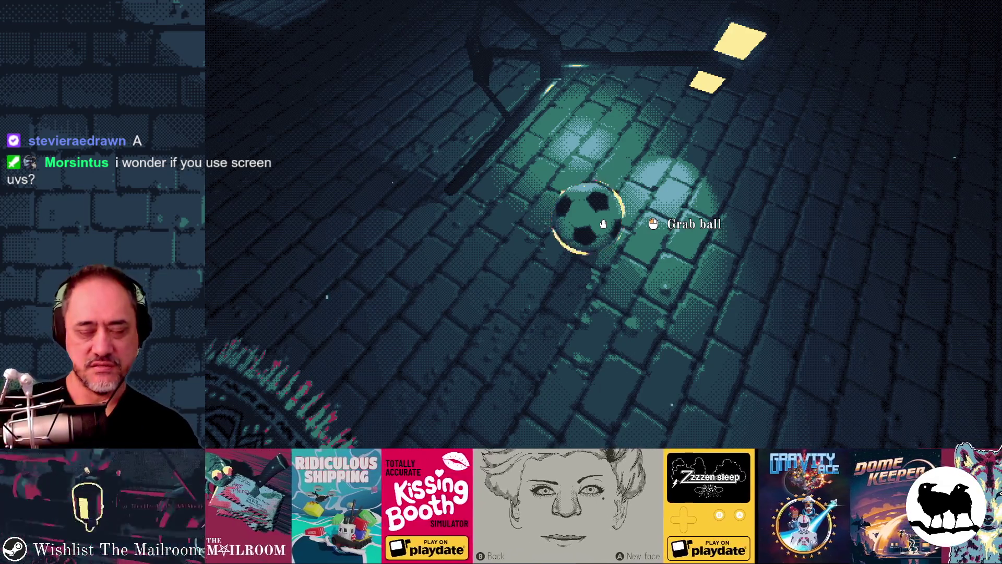
pyautogui.press('w')
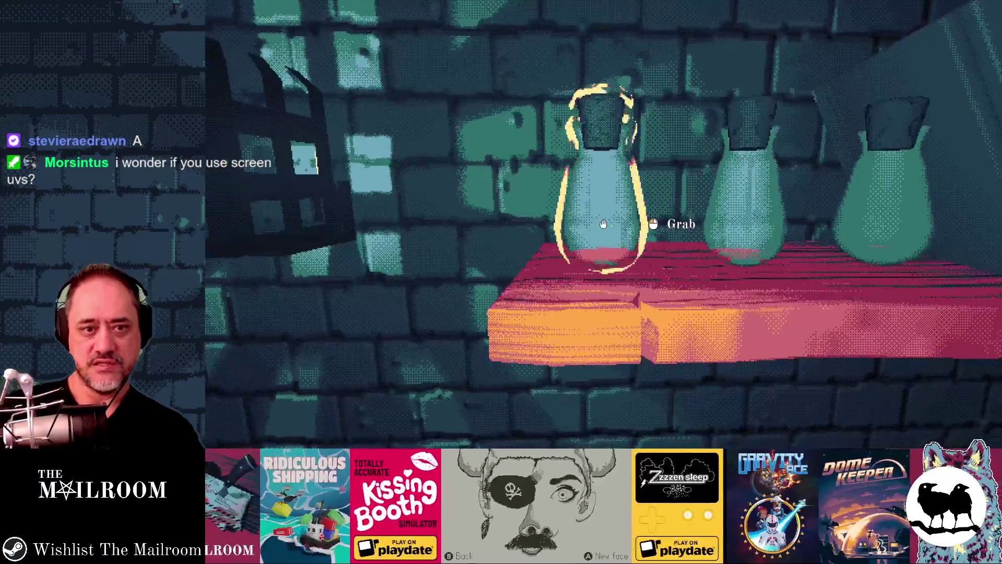
pyautogui.press('d')
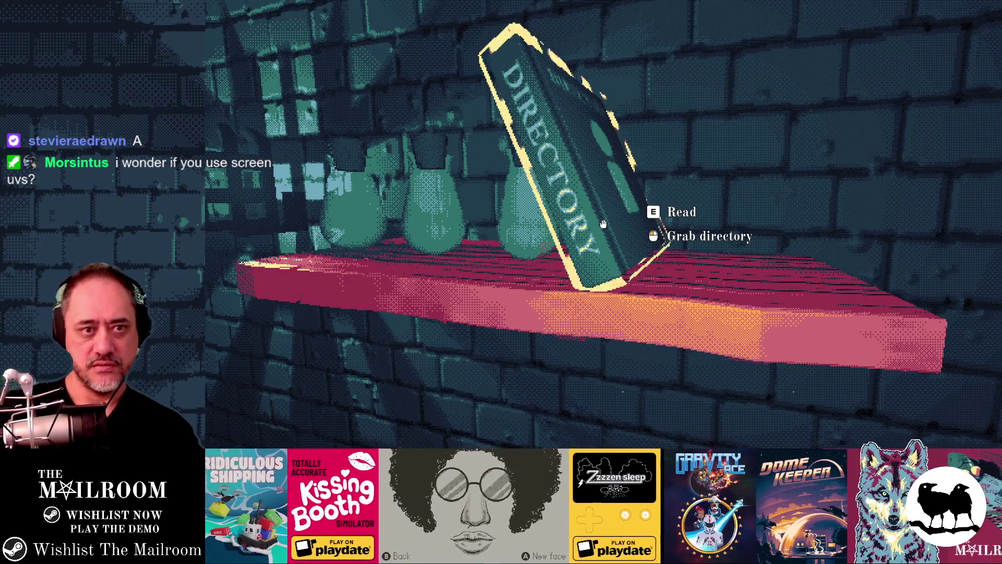
pyautogui.press('d')
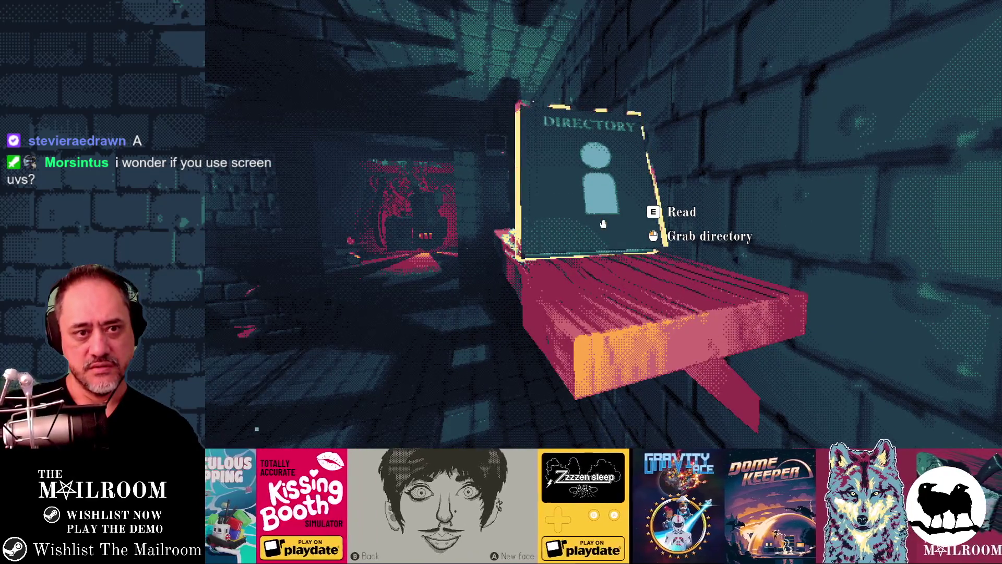
pyautogui.press('w')
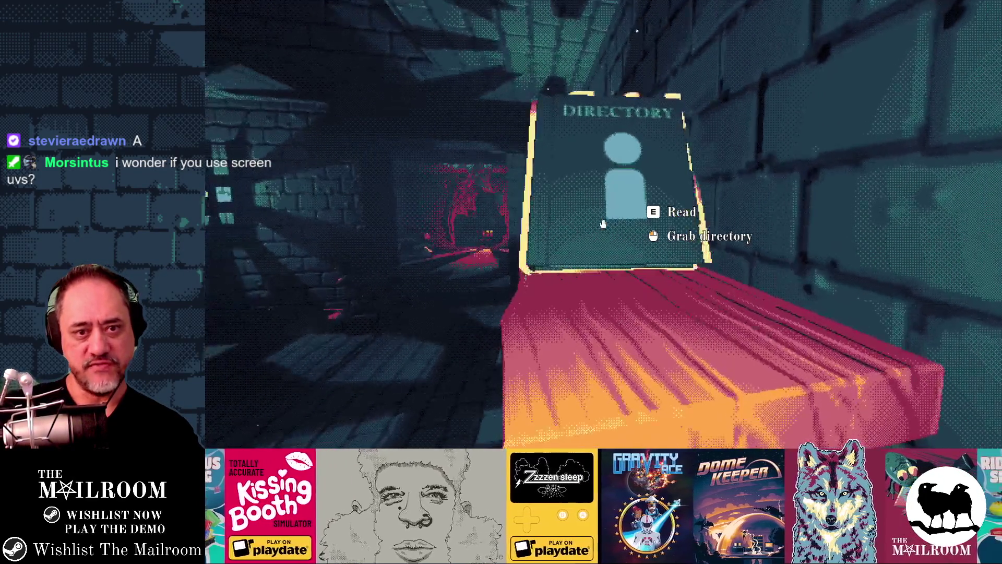
# Step: Walk across the rug to the ingredient table and aim at the empty canisters
pyautogui.moveTo(604, 224)
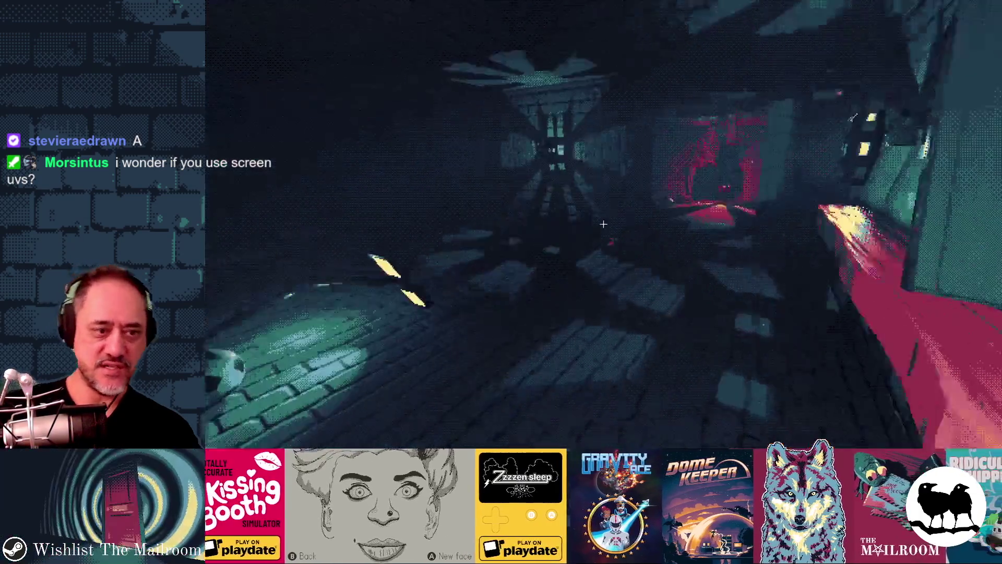
pyautogui.press('w')
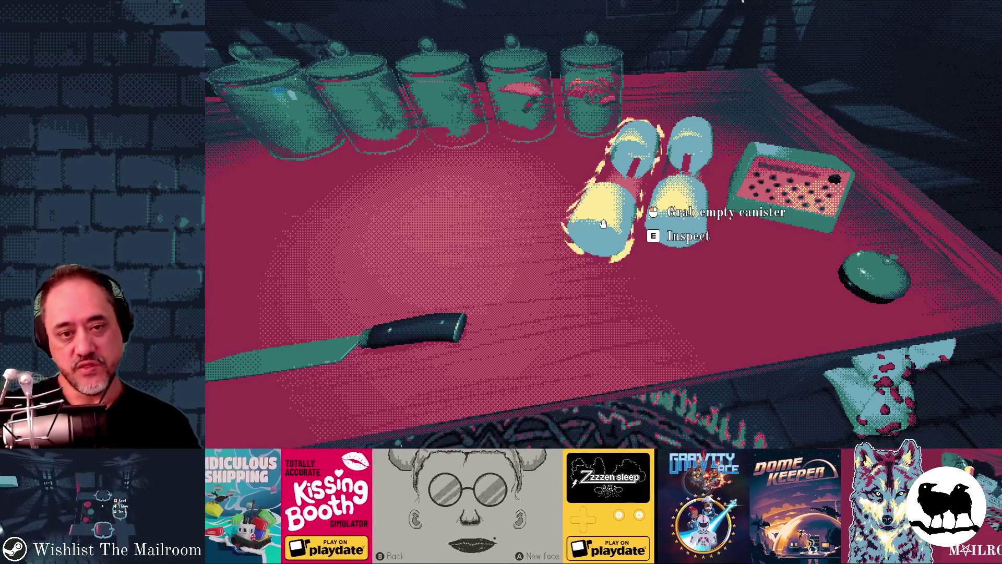
# Step: Circle the worktable past the canisters, the Fish and the Snail shell jar, ending under the chandelier
pyautogui.press('s')
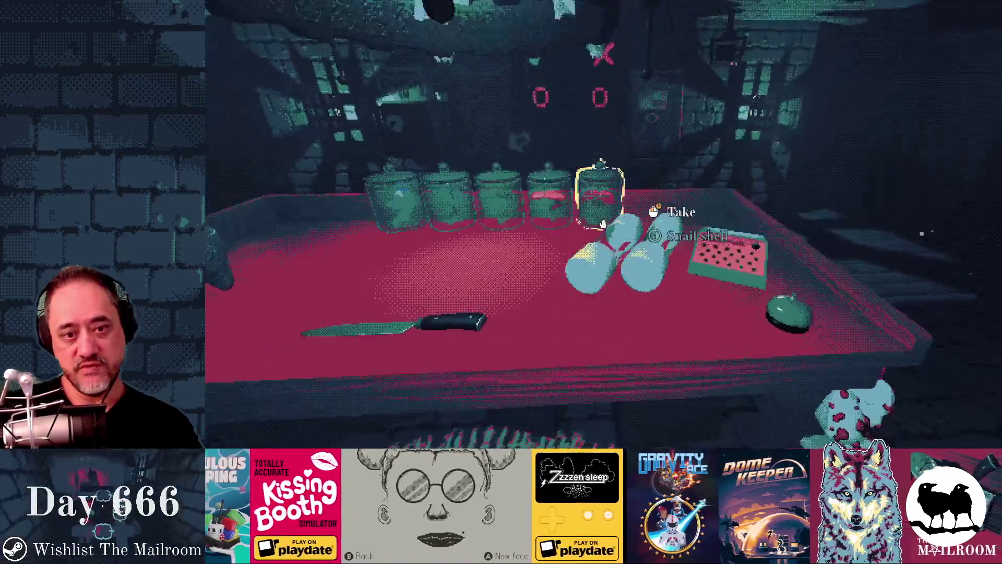
pyautogui.press('s')
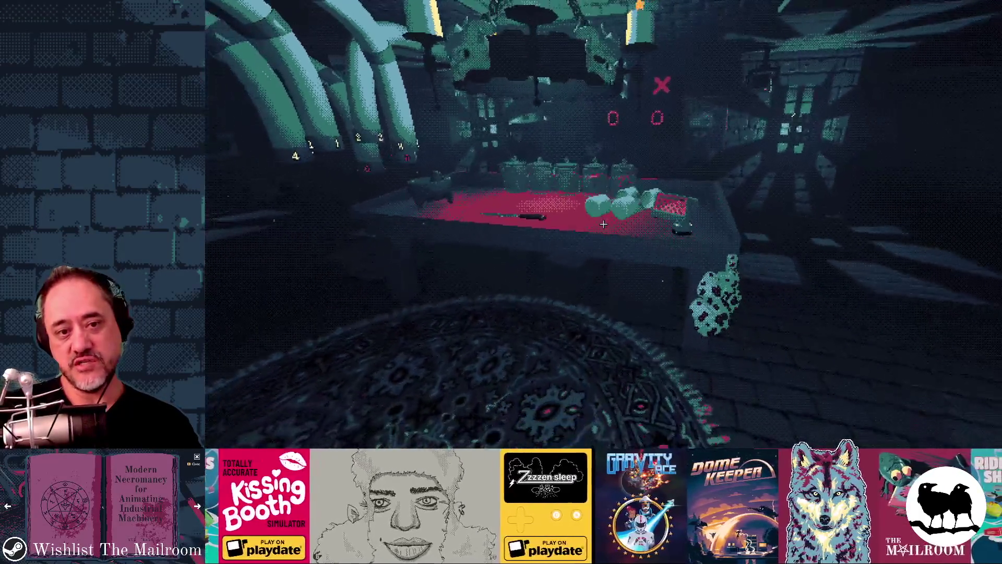
pyautogui.press('w')
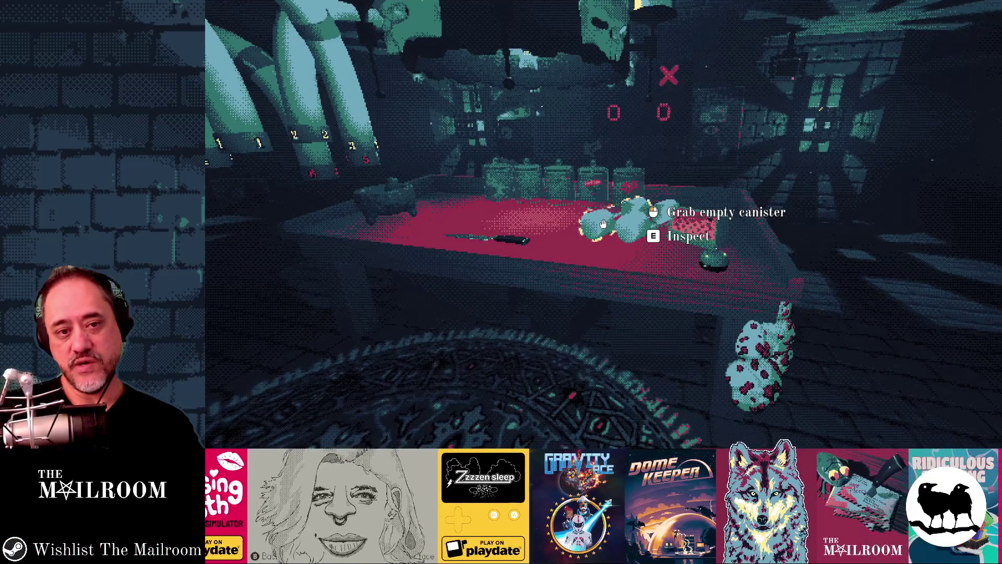
pyautogui.press('w')
pyautogui.press('w')
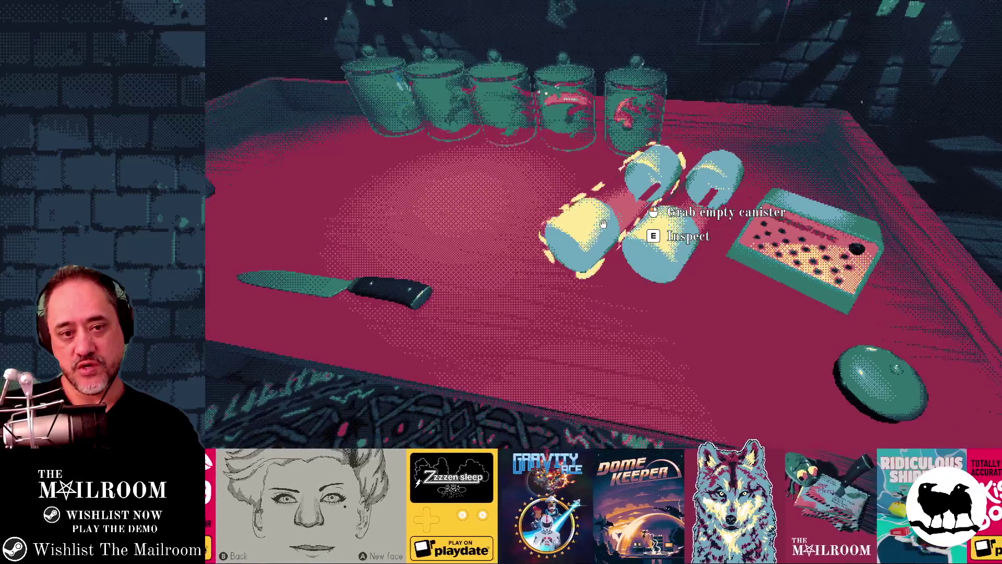
pyautogui.press('s')
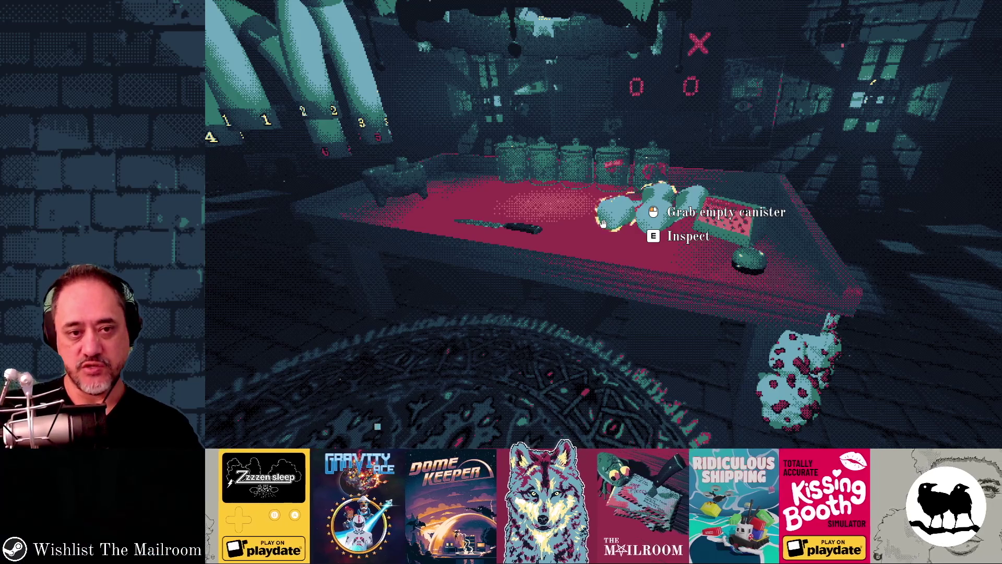
pyautogui.press('s')
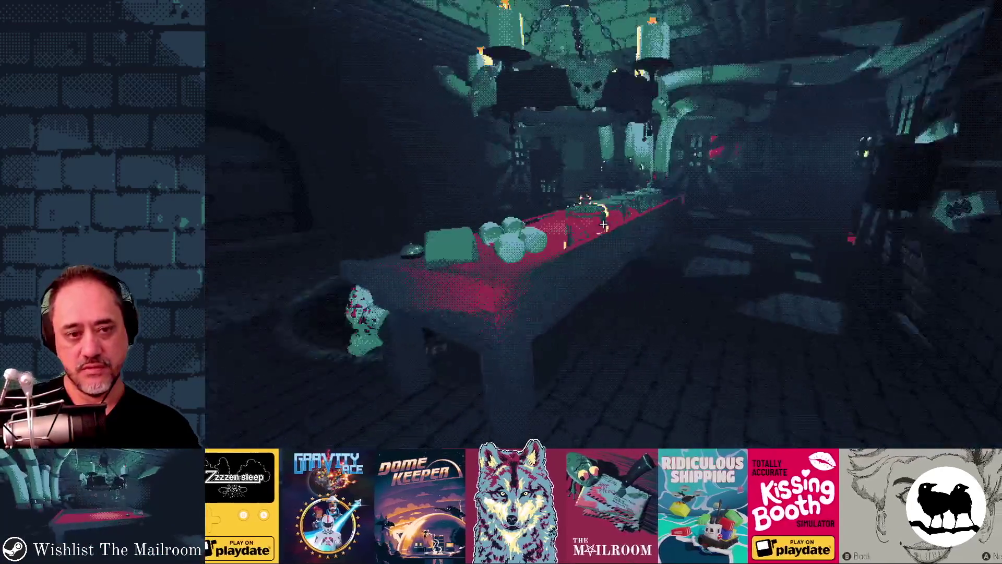
pyautogui.press('w')
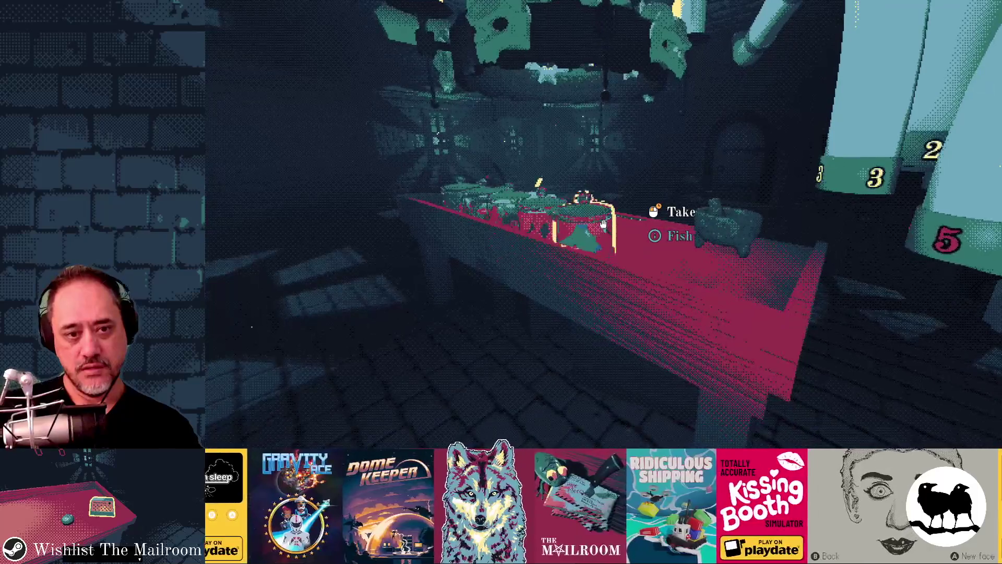
pyautogui.press('d')
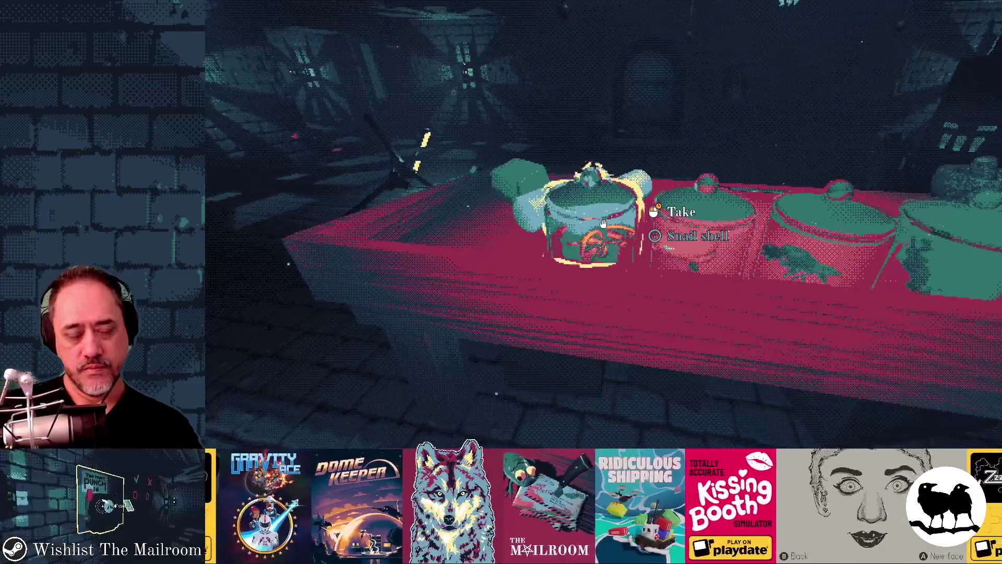
pyautogui.press('s')
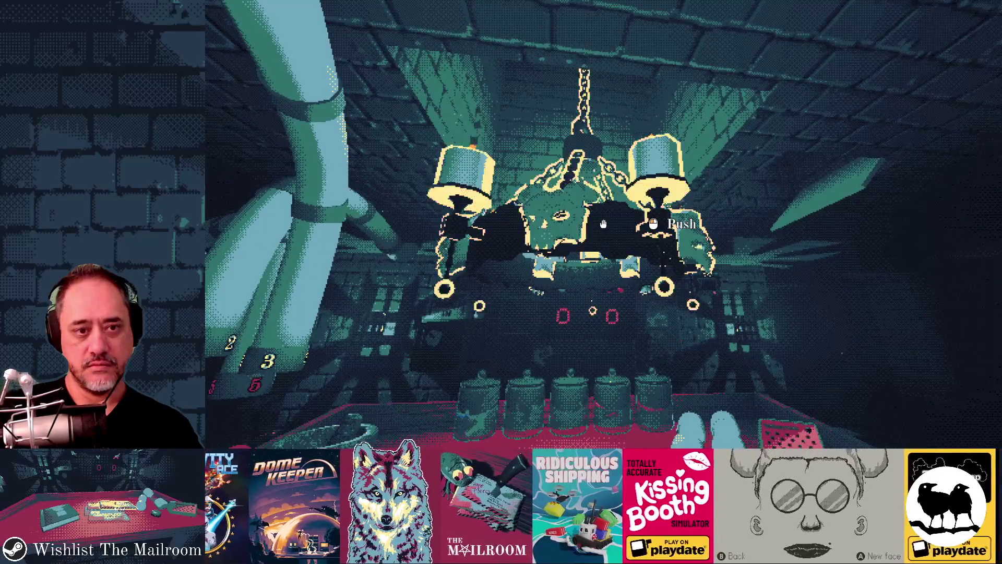
# Step: Walk down the dark corridor past the red mushrooms and pillar to the cupboard door
pyautogui.press('w')
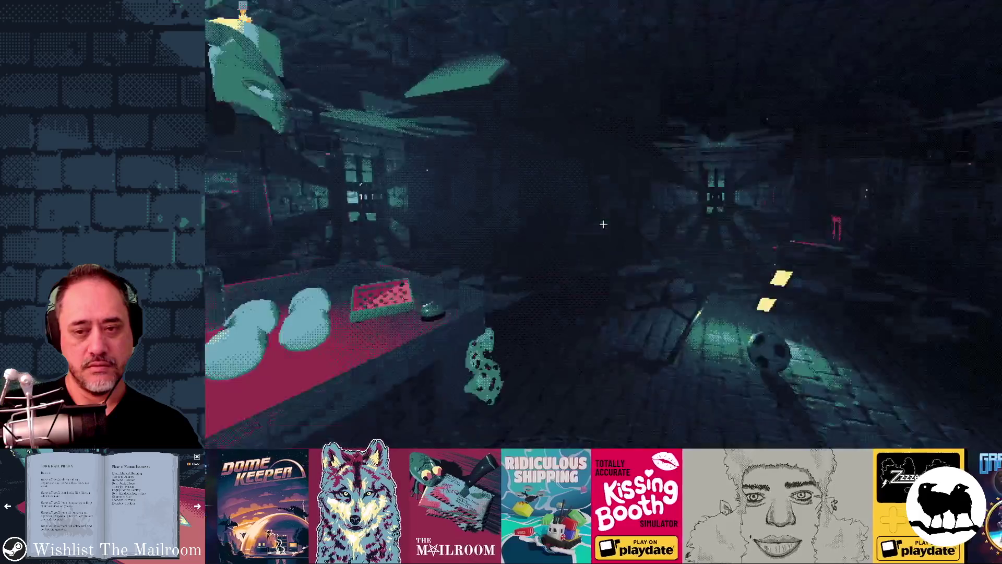
pyautogui.press('w')
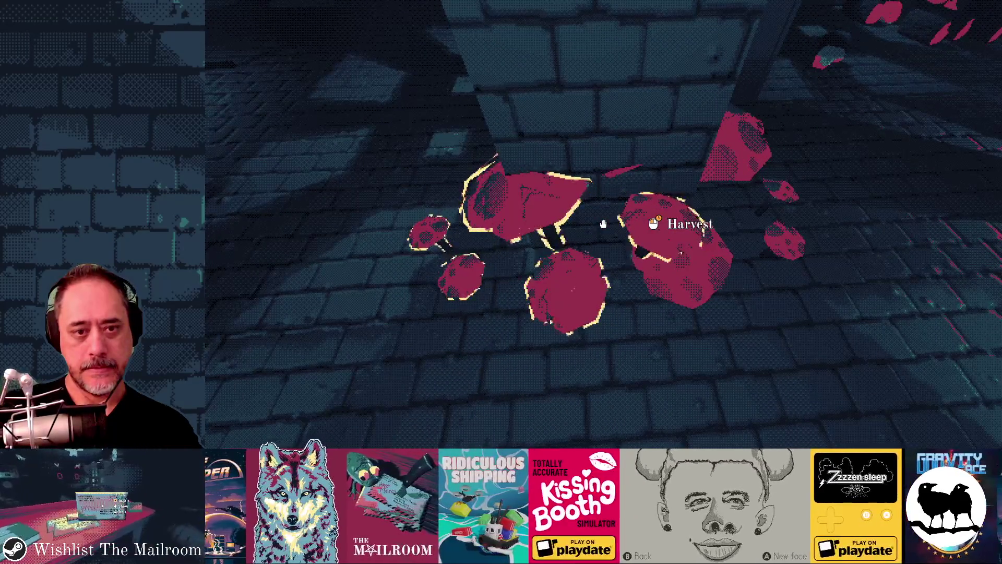
pyautogui.press('w')
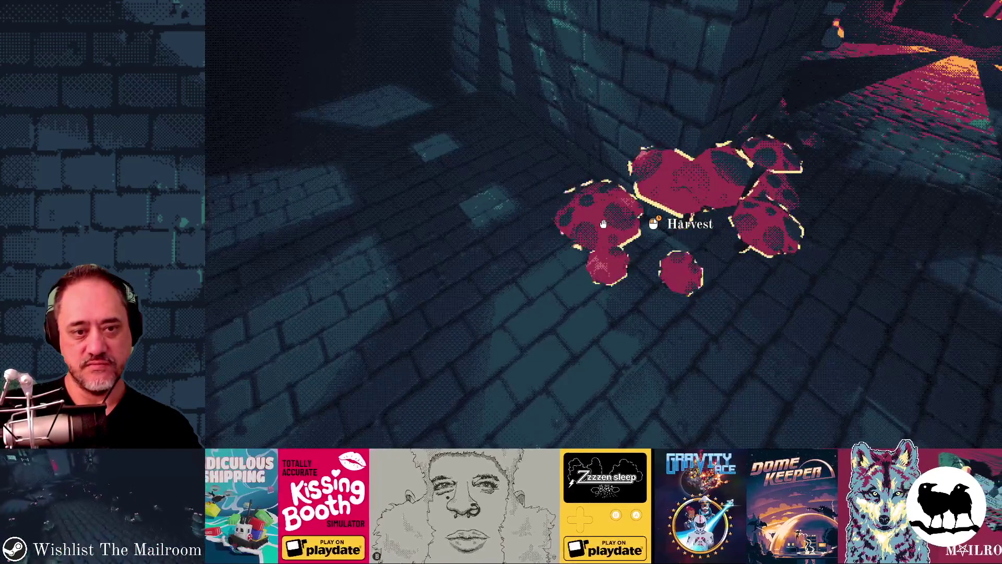
pyautogui.press('w')
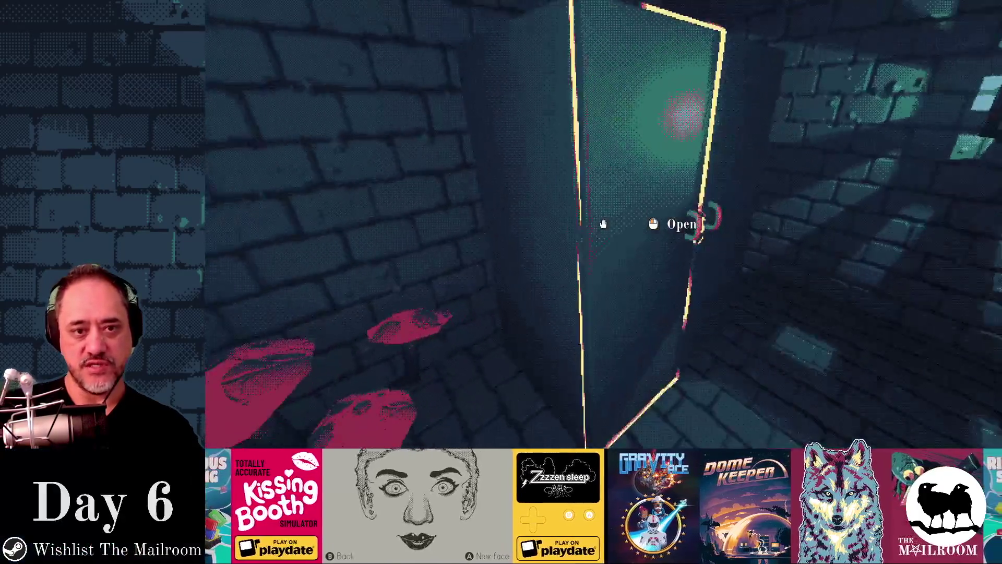
# Step: Open the cupboard and move two shelf items onto higher shelves
pyautogui.click(603, 224)
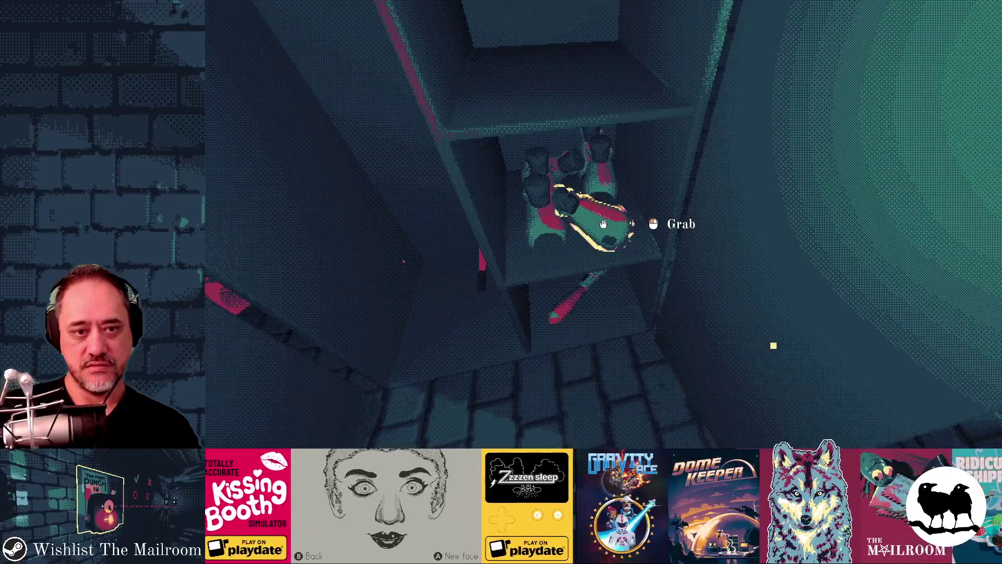
pyautogui.click(604, 224)
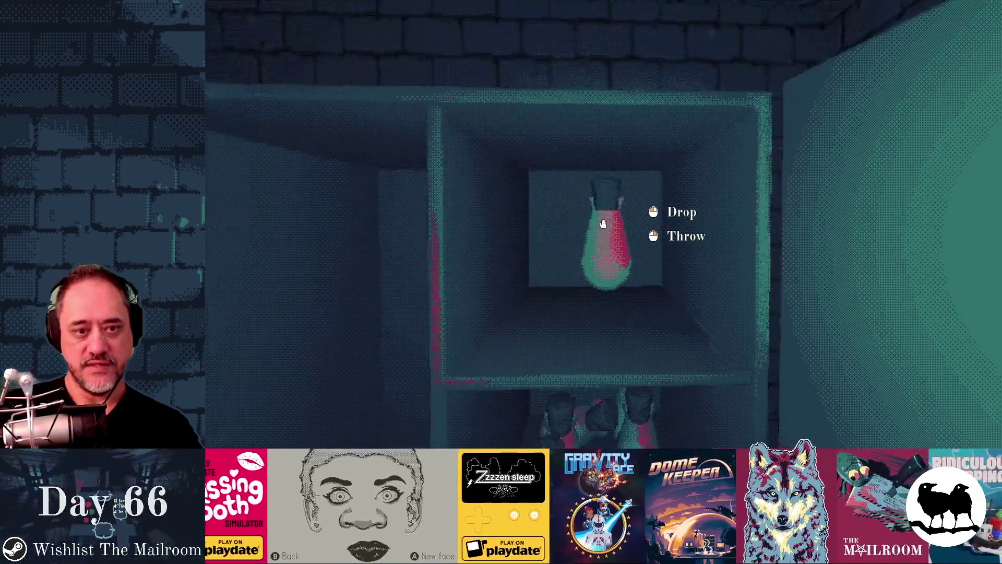
pyautogui.click(603, 224)
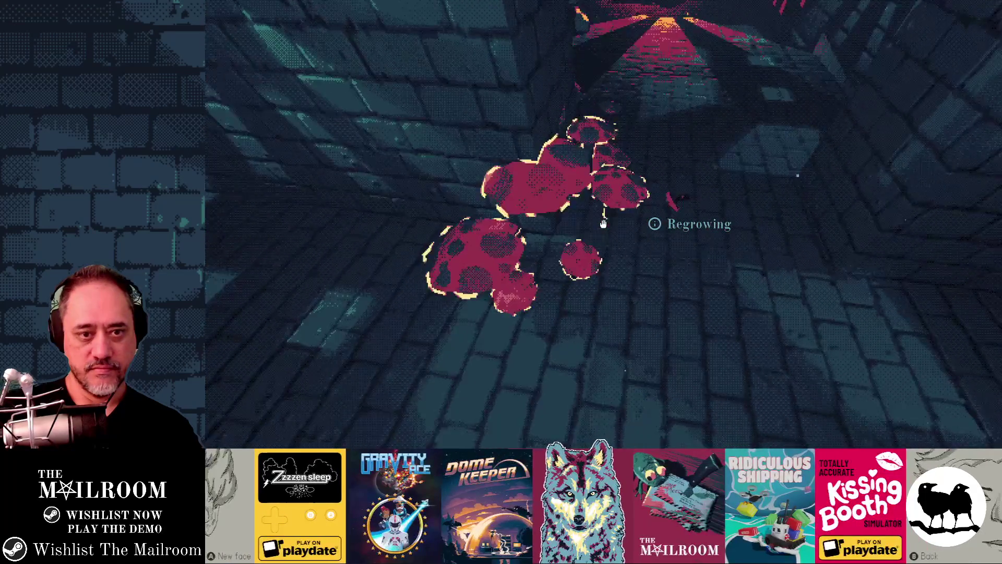
# Step: Pick up the harvested 150 mL mushroom, drop it on the floor, and exit to the Godot editor
pyautogui.click(603, 224)
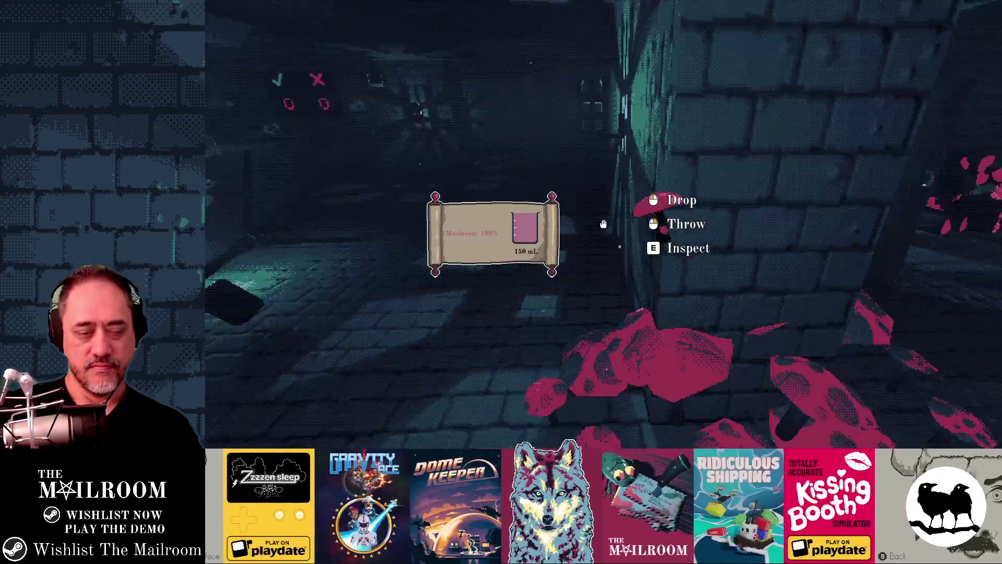
pyautogui.click(603, 224)
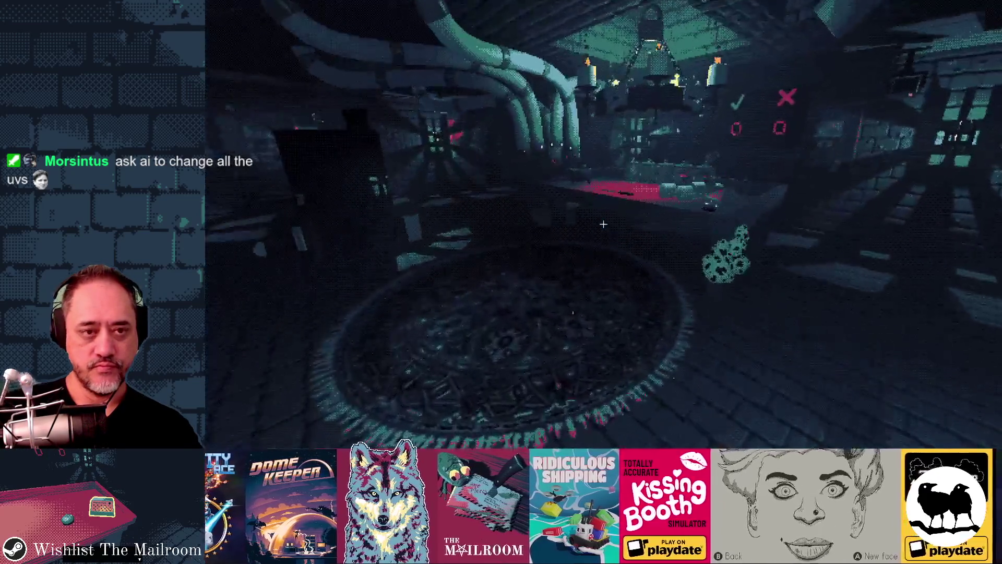
pyautogui.press('F8')
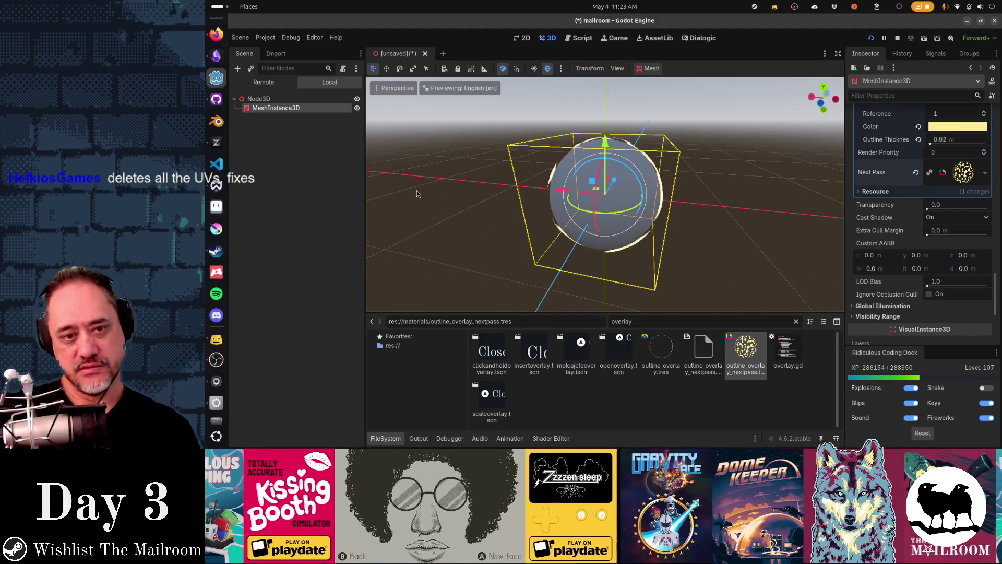
# Step: Switch to the paused mailroom (DEBUG) window and confirm Quit to menu
pyautogui.hotkey('alt', 'Tab')
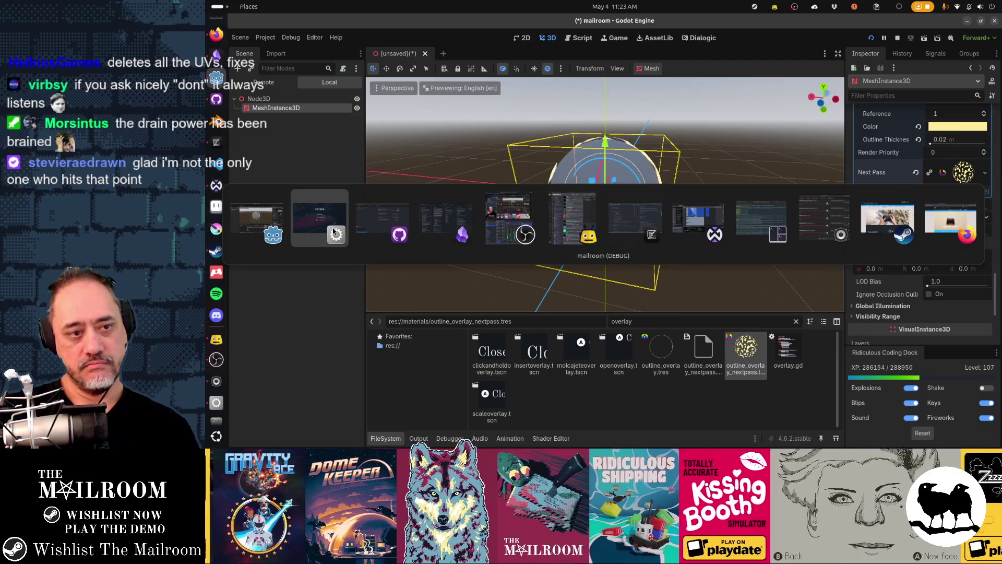
pyautogui.click(333, 231)
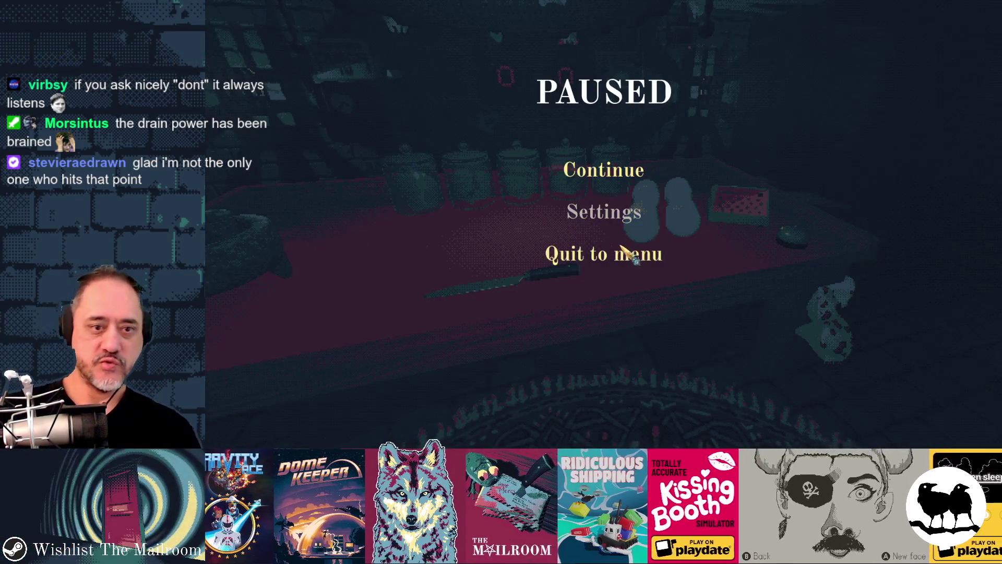
pyautogui.click(621, 246)
pyautogui.click(633, 335)
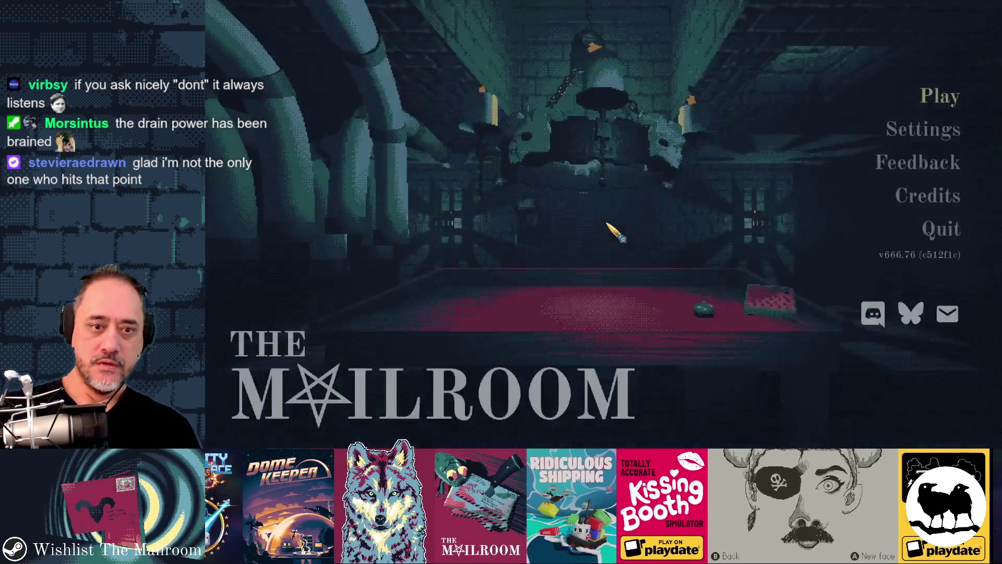
# Step: Quit the game and discard all uncommitted changes in the mailroom repository via GitHub Desktop
pyautogui.click(941, 228)
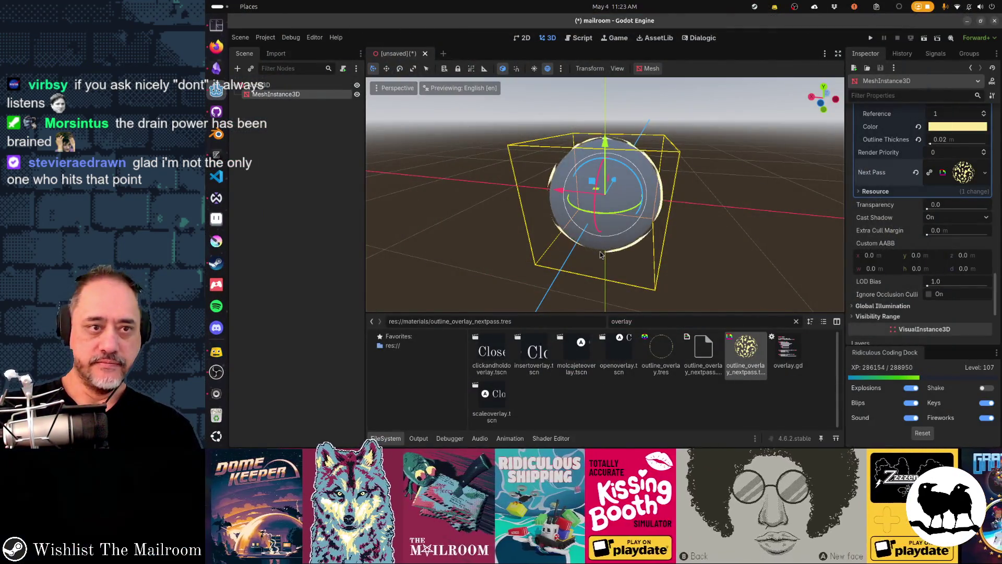
pyautogui.hotkey('alt', 'Tab')
pyautogui.hotkey('alt', 'Tab')
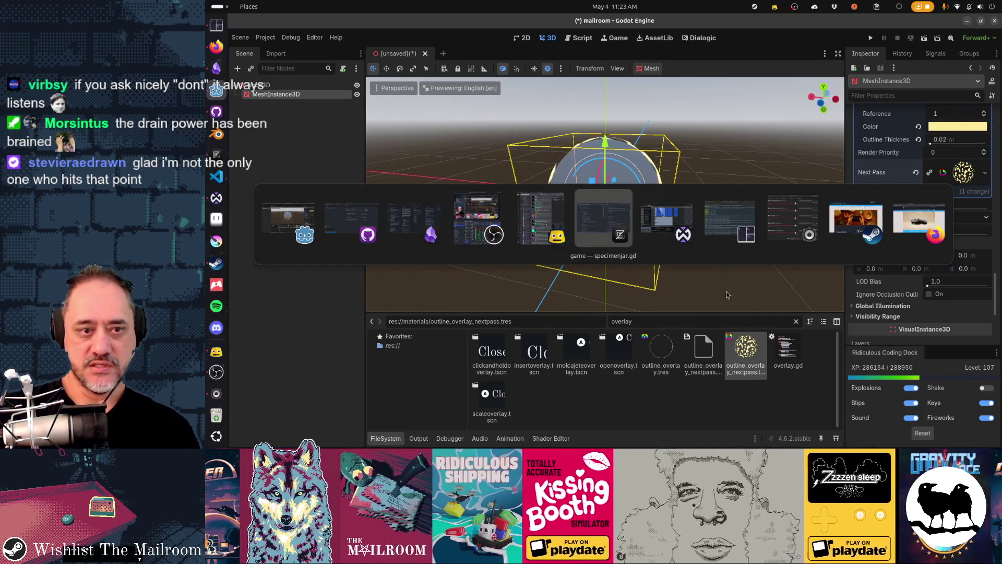
pyautogui.hotkey('alt', 'Tab')
pyautogui.hotkey('alt', 'Tab')
pyautogui.hotkey('alt', 'Tab')
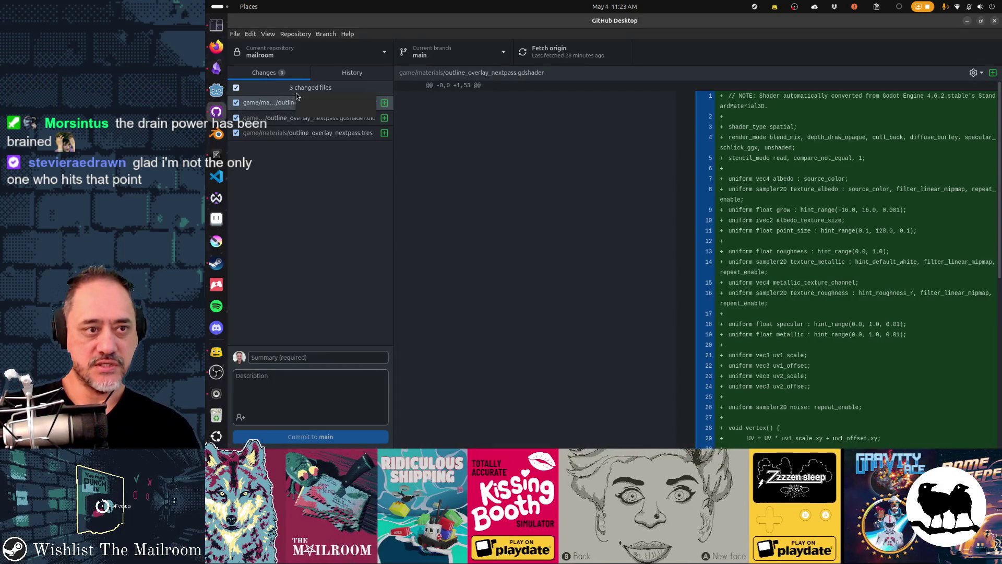
pyautogui.rightClick(299, 102)
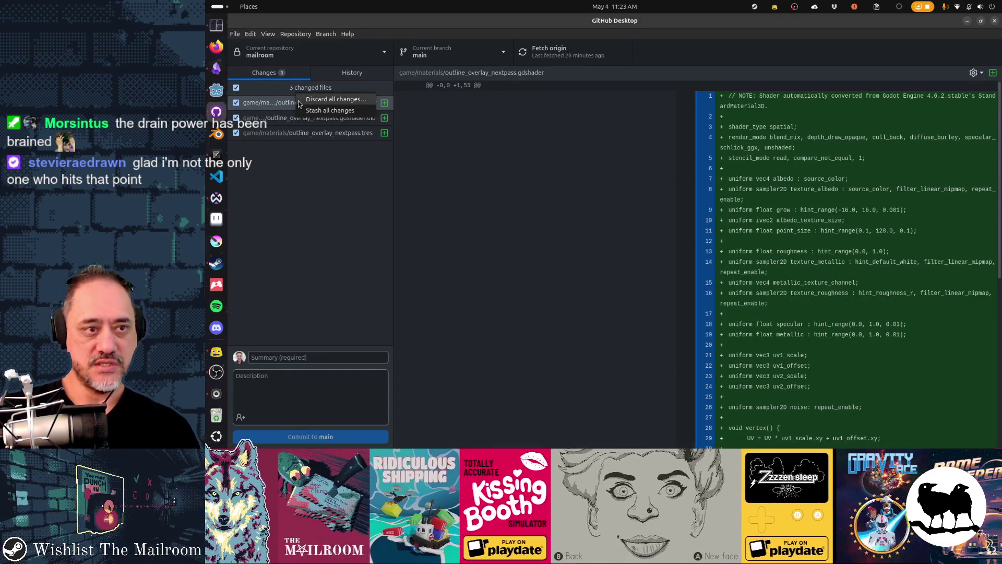
pyautogui.click(313, 111)
pyautogui.click(626, 299)
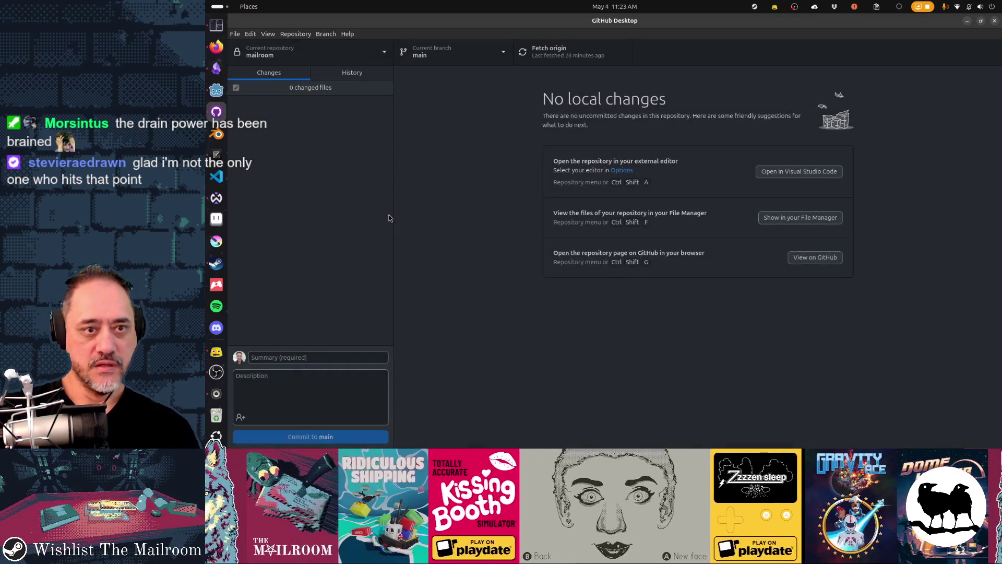
pyautogui.hotkey('alt', 'Tab')
pyautogui.hotkey('alt', 'Tab')
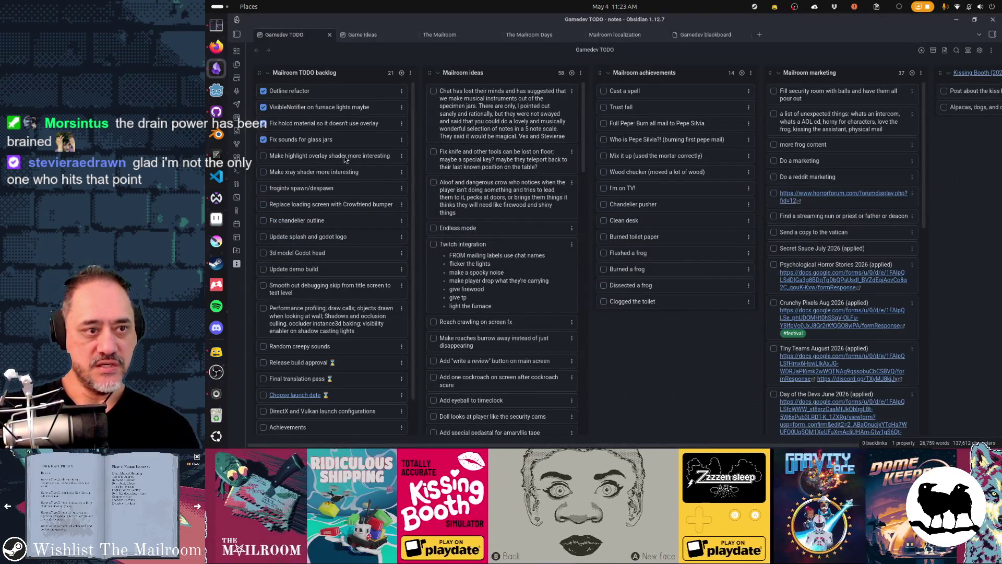
# Step: Drag the highlight and xray shader cards into Mailroom ideas; move splash logo and Godot head under glass jars
pyautogui.moveTo(310, 158); pyautogui.dragTo(459, 92)
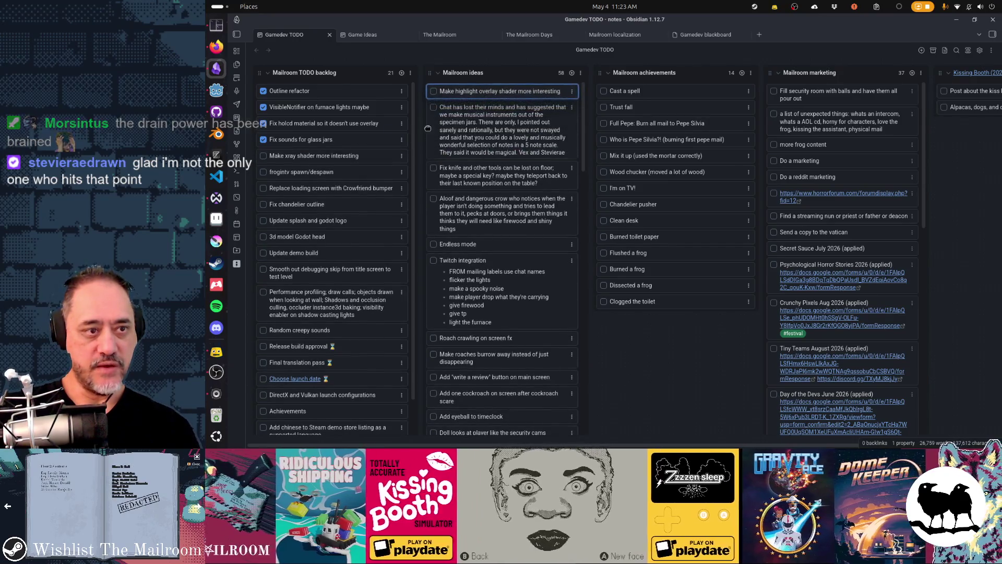
pyautogui.moveTo(340, 157); pyautogui.dragTo(469, 107)
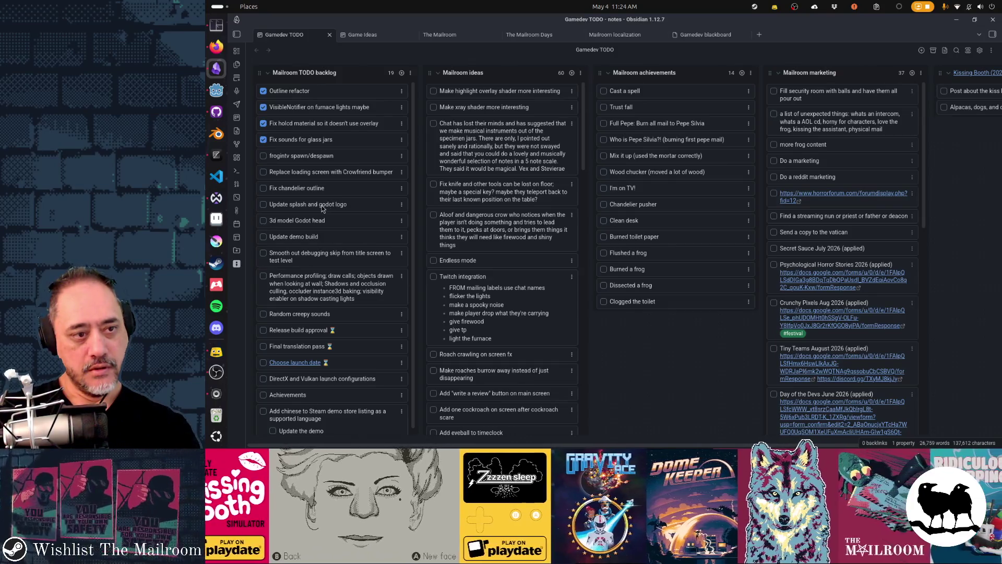
pyautogui.moveTo(322, 207); pyautogui.dragTo(317, 159)
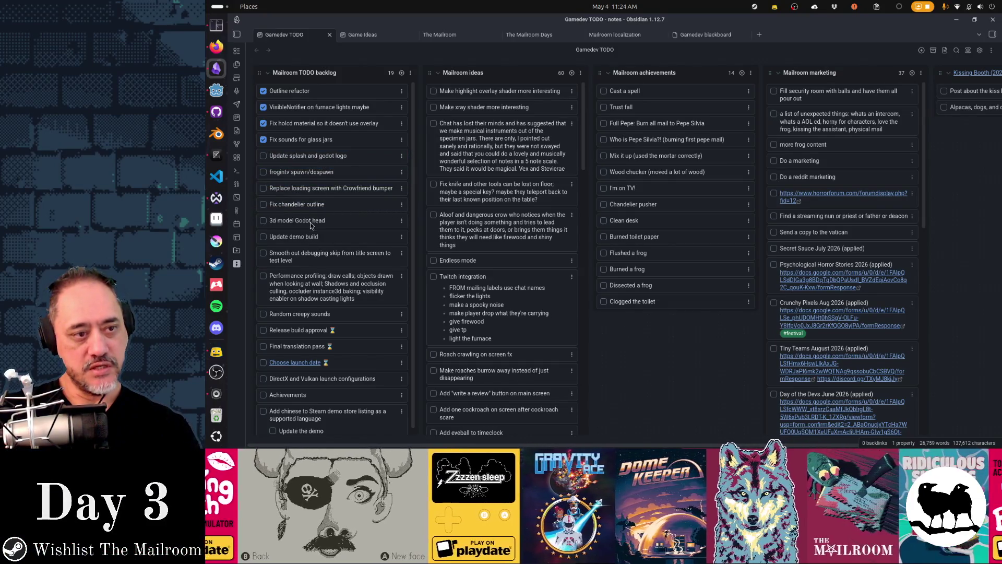
pyautogui.moveTo(310, 223); pyautogui.dragTo(311, 175)
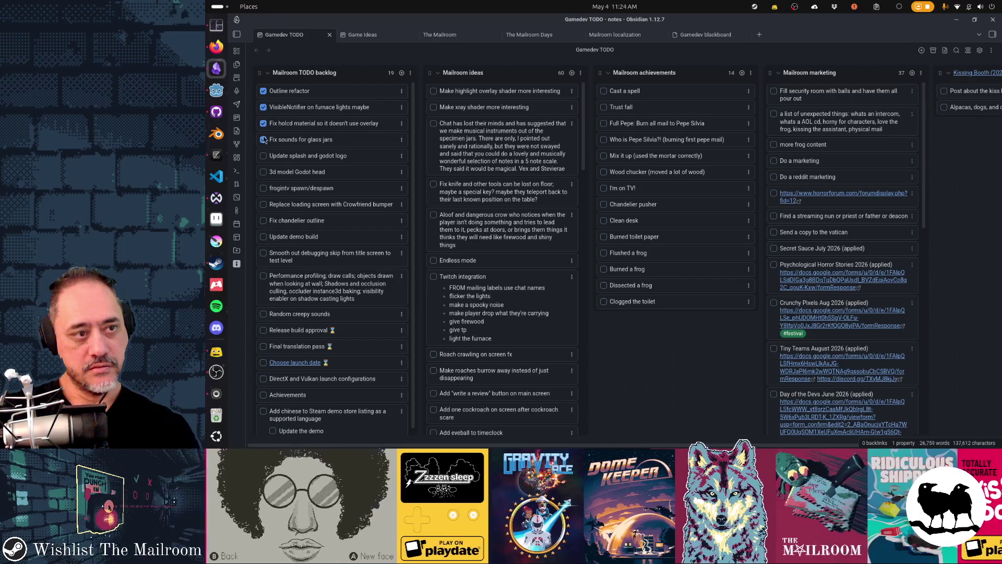
pyautogui.click(217, 91)
# Step: Close the outline test scene with Don't Save instead of saving it, then run the project with F5
pyautogui.hotkey('ctrl', 's')
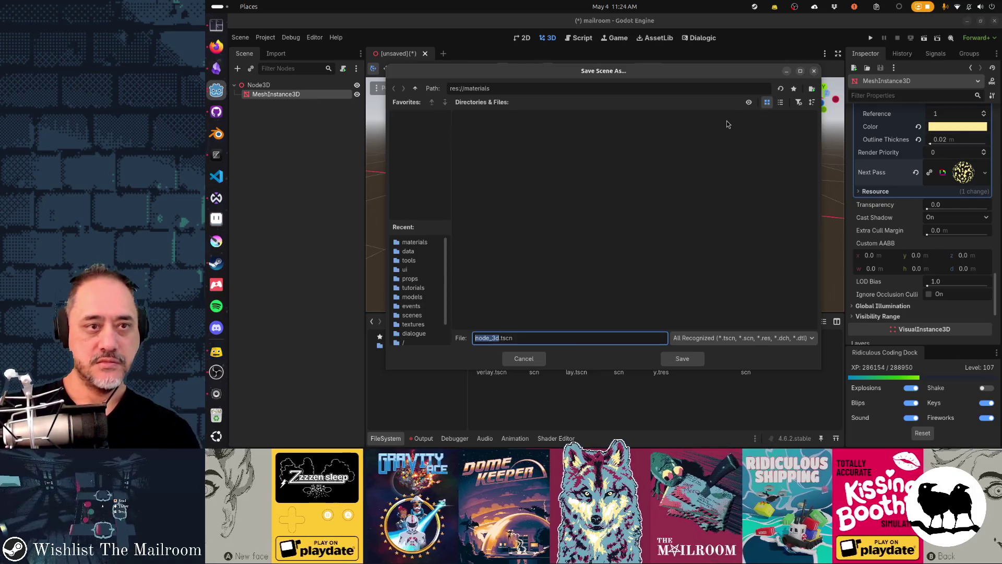
pyautogui.press('Escape')
pyautogui.hotkey('ctrl', 'w')
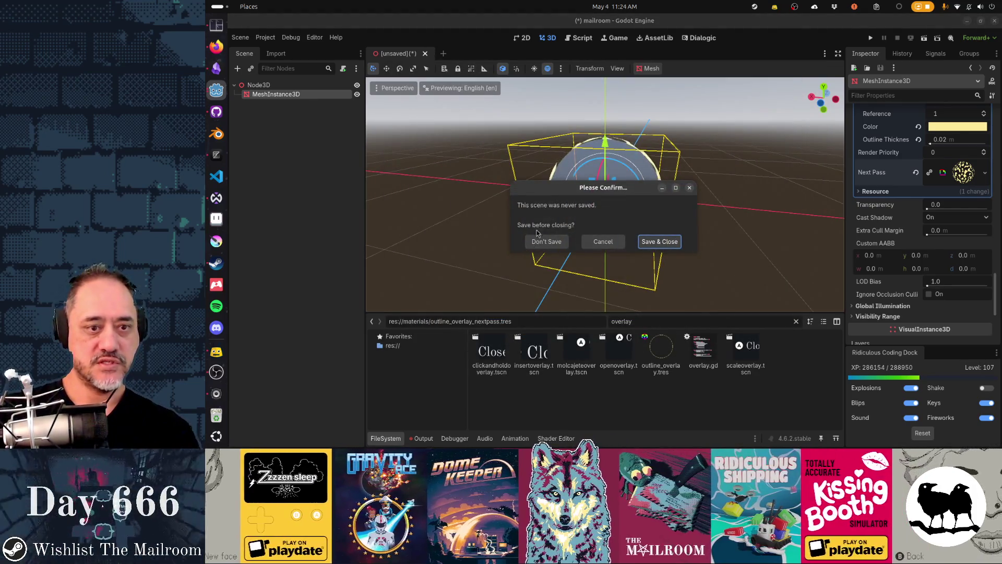
pyautogui.click(541, 240)
pyautogui.press('F5')
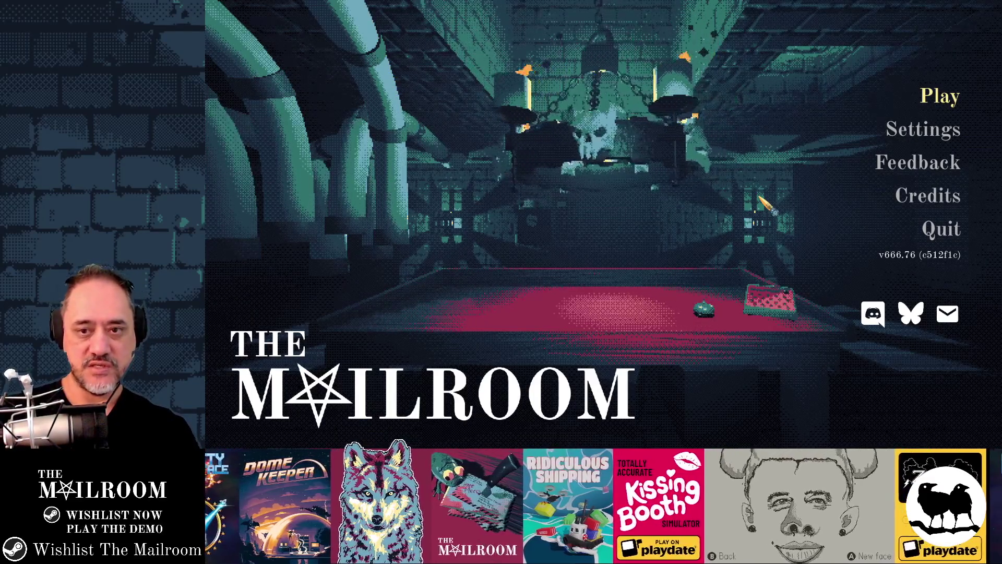
# Step: Stop the game with F8, relaunch it with F5, then stop it again
pyautogui.press('F8')
pyautogui.press('F5')
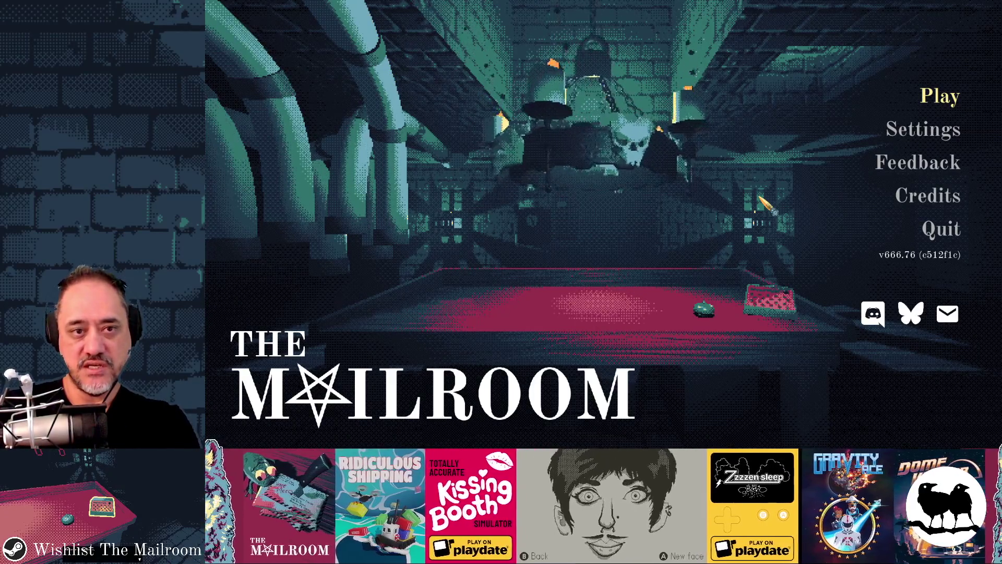
pyautogui.press('F8')
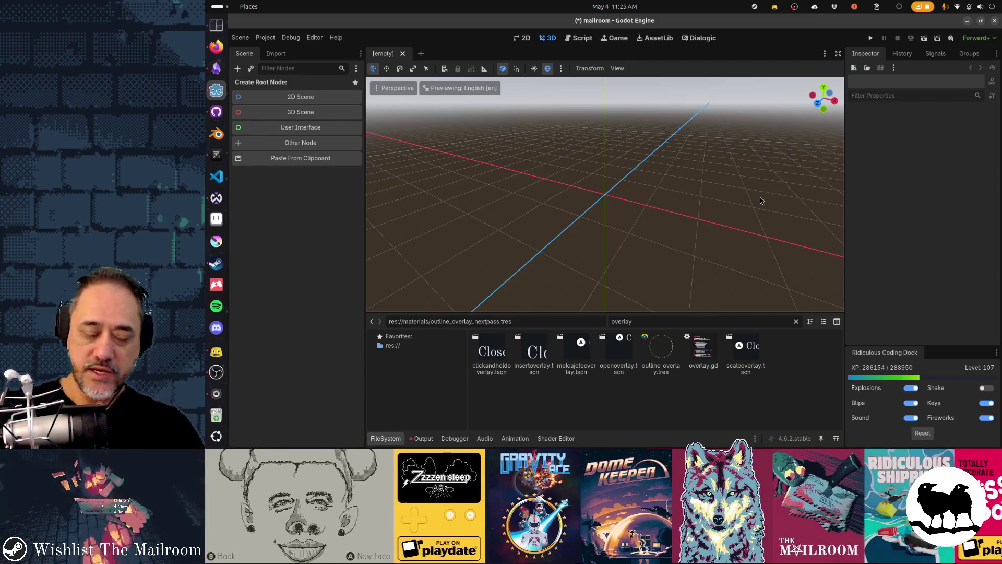
# Step: In the Gamedev TODO board, shift the splash and Godot head cards and move Update demo build under Fix sounds for glass jars
pyautogui.hotkey('alt', 'Tab')
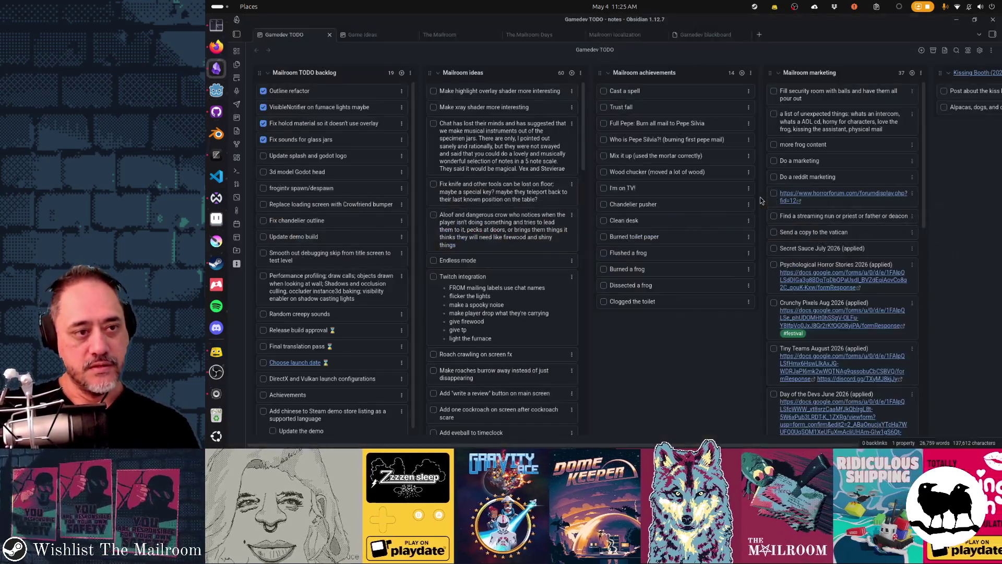
pyautogui.moveTo(330, 159); pyautogui.dragTo(341, 161)
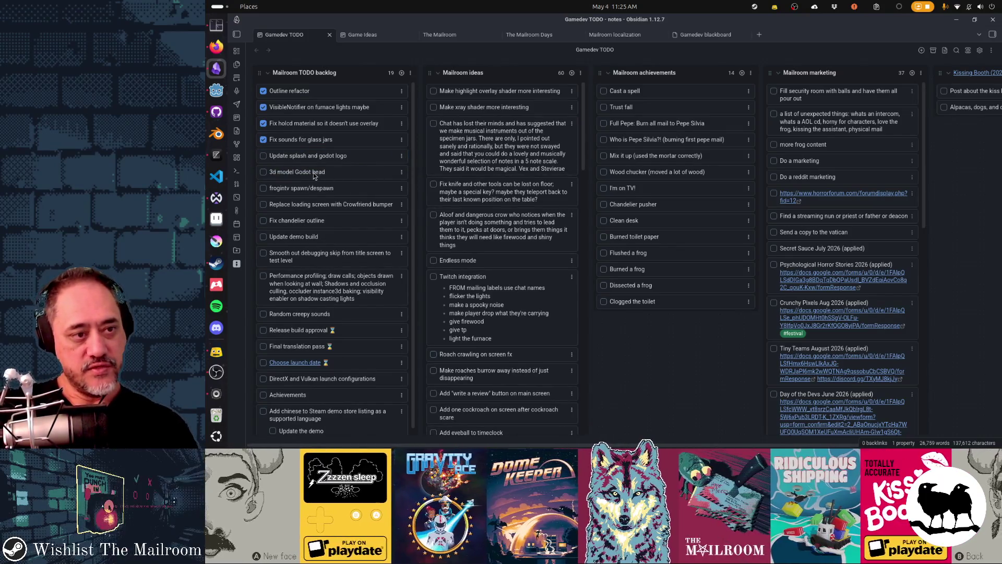
pyautogui.moveTo(305, 177)
pyautogui.mouseDown()
pyautogui.moveTo(321, 166)
pyautogui.moveTo(360, 189)
pyautogui.mouseUp()
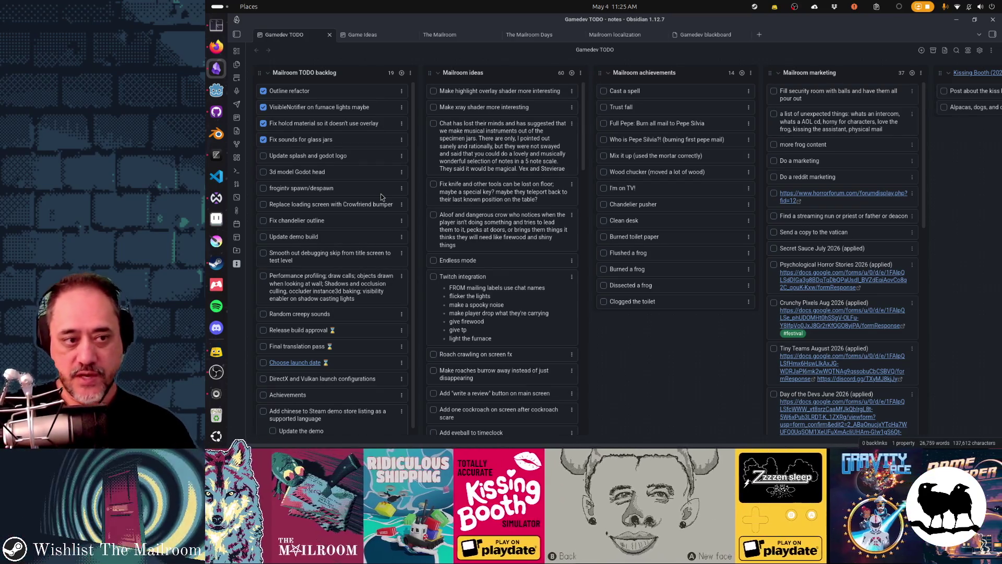
pyautogui.moveTo(323, 237); pyautogui.dragTo(305, 153)
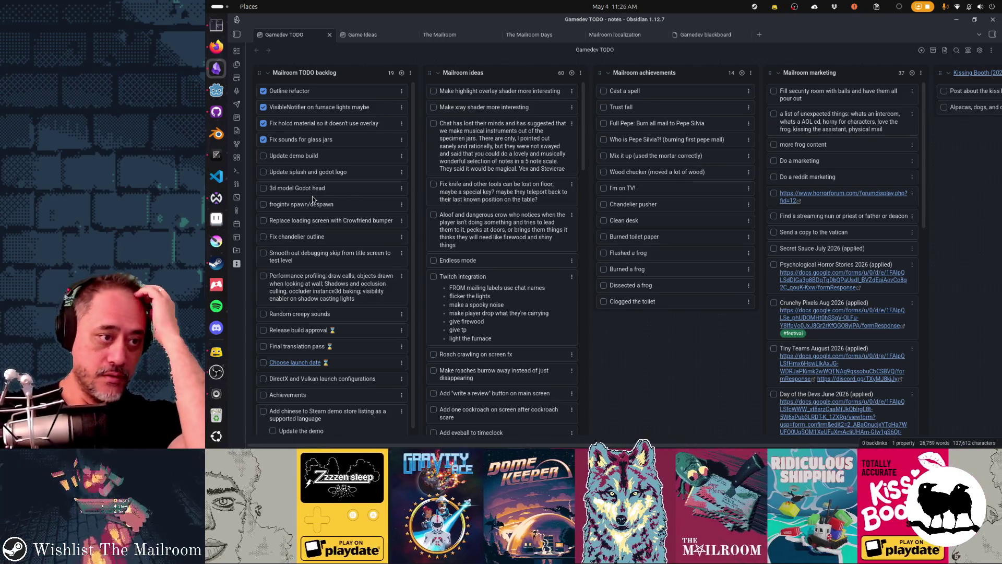
# Step: Load the Twitch Stream Manager from the Twitch bookmarks folder in a fresh Firefox tab
pyautogui.click(216, 46)
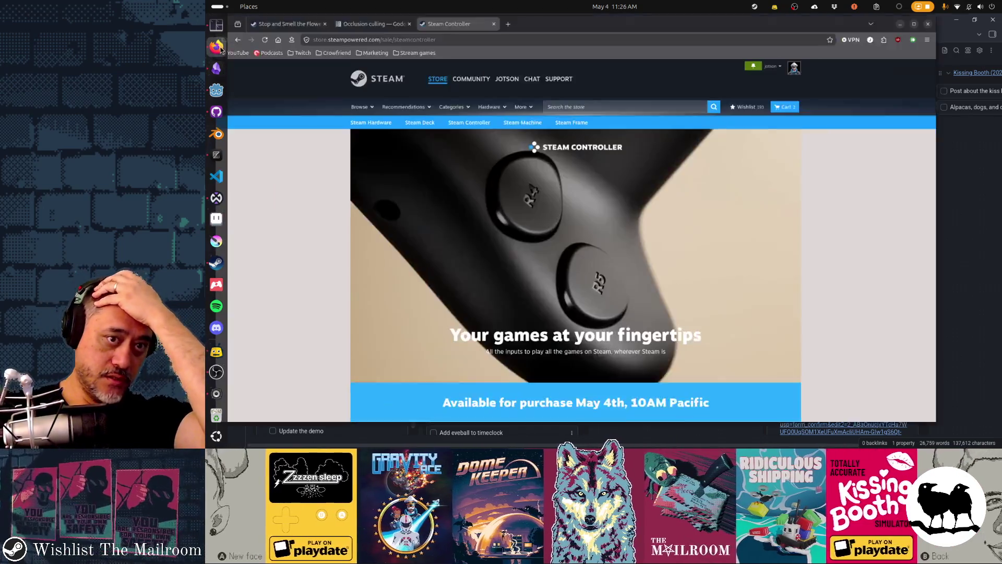
pyautogui.click(540, 22)
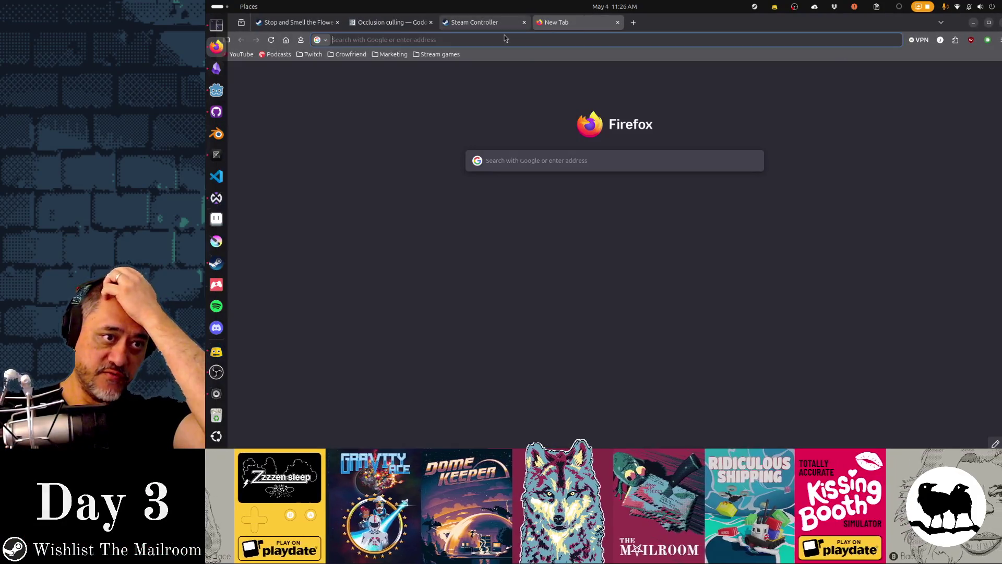
pyautogui.click(313, 54)
pyautogui.click(324, 82)
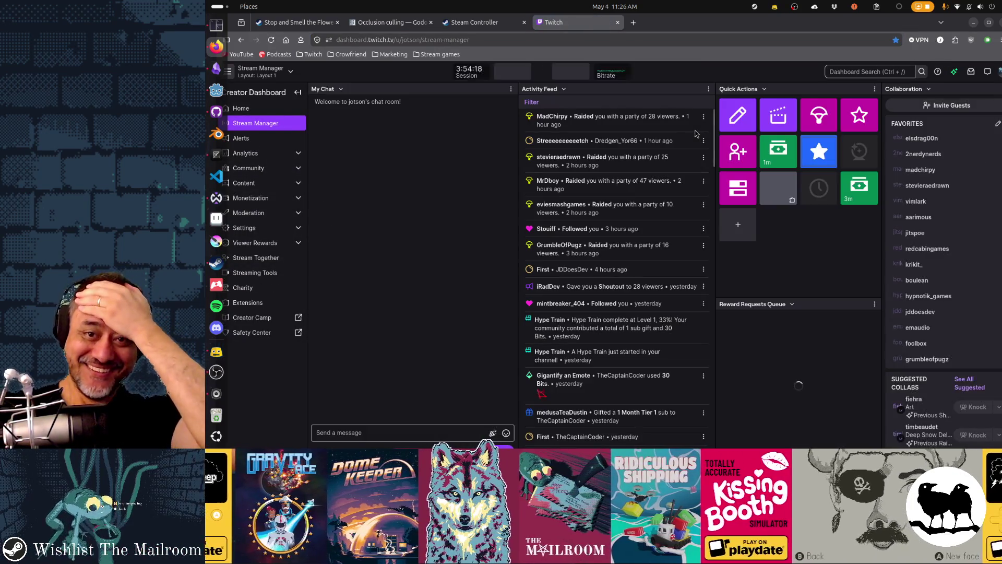
# Step: Open Raid, filter targets to Following, and preview the Deep Snow Delivery indie games marketing stream
pyautogui.click(820, 122)
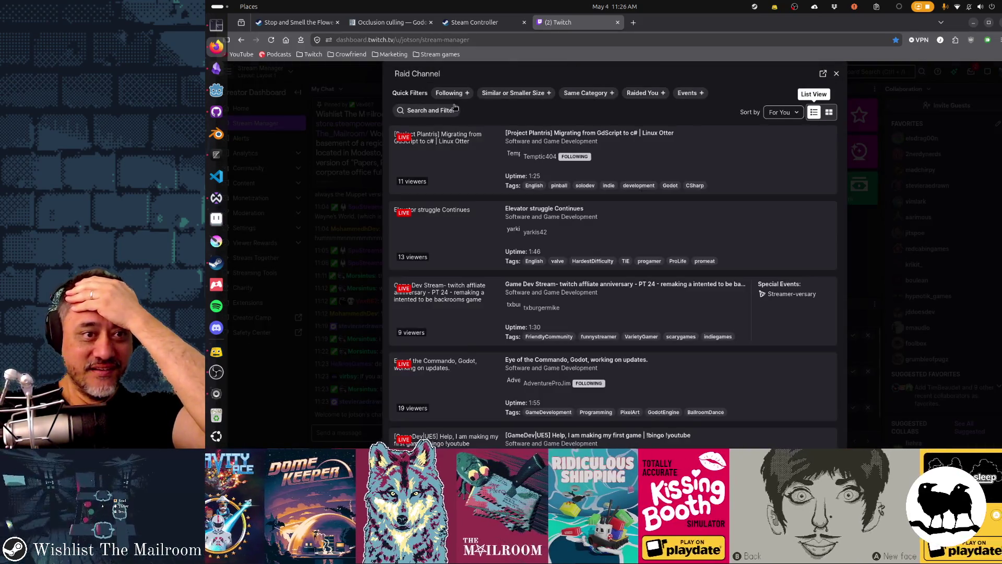
pyautogui.click(446, 94)
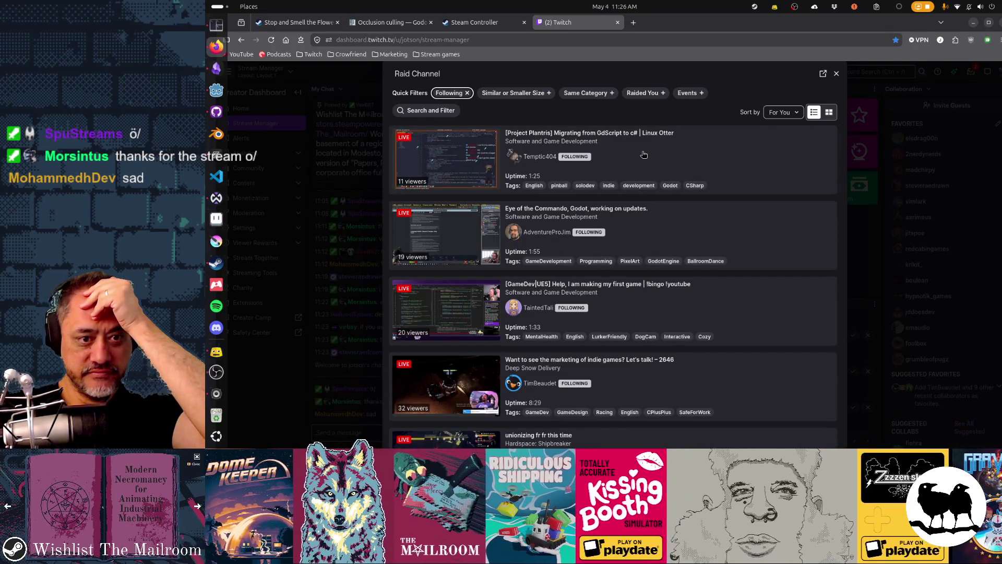
pyautogui.scroll(-2, 644, 154)
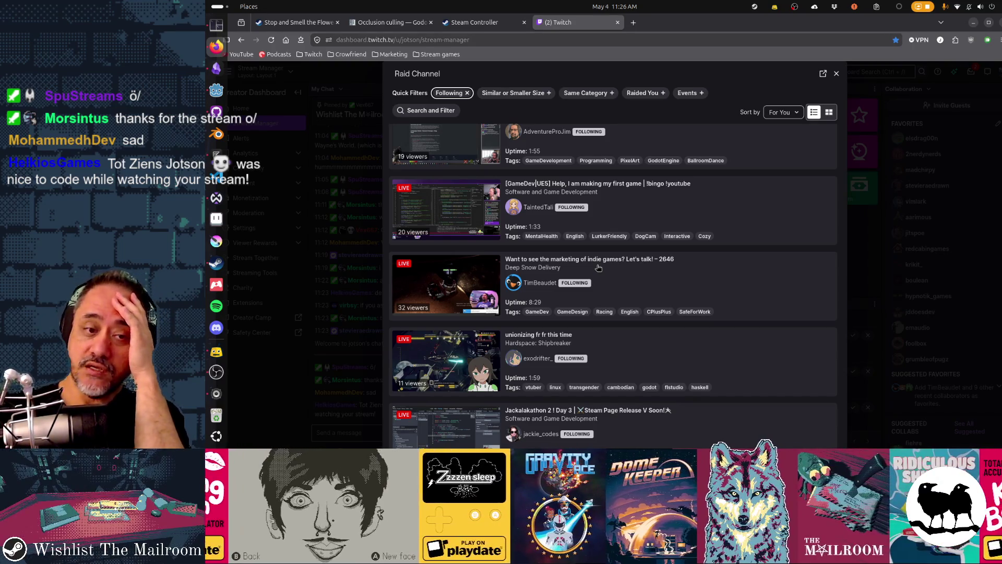
pyautogui.click(599, 267)
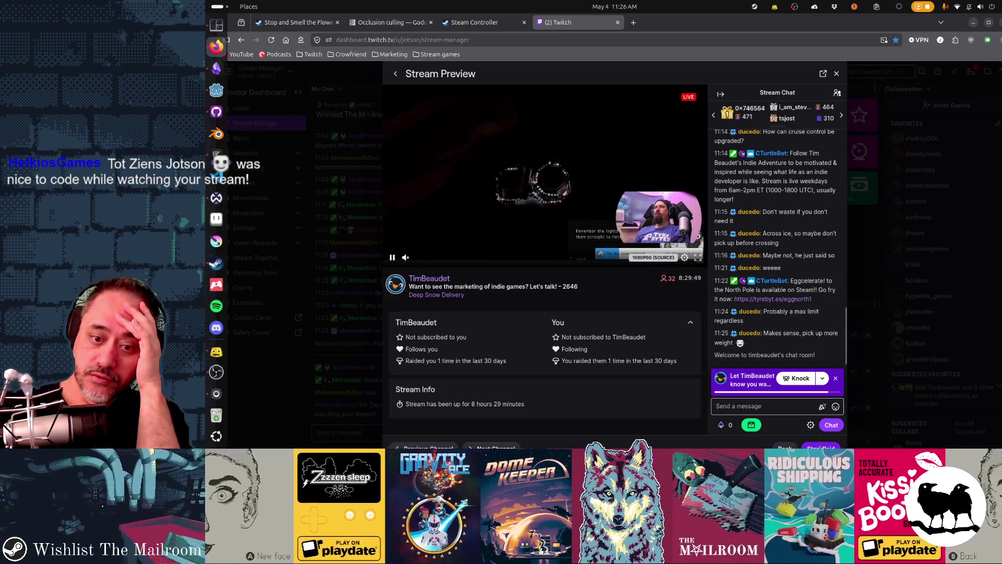
# Step: Launch the raid to Deep Snow Delivery with 45 viewers
pyautogui.click(821, 447)
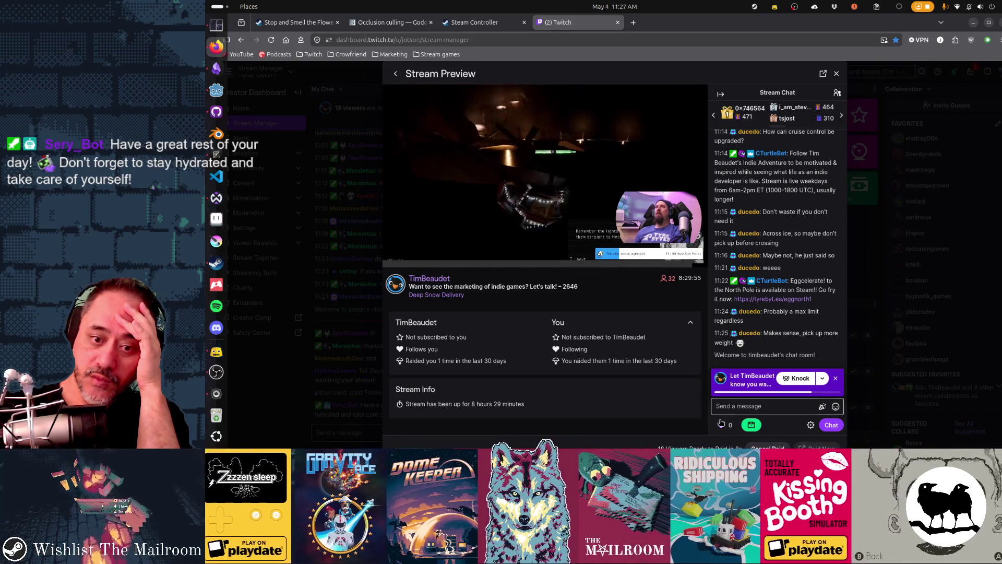
pyautogui.tripleClick(440, 74)
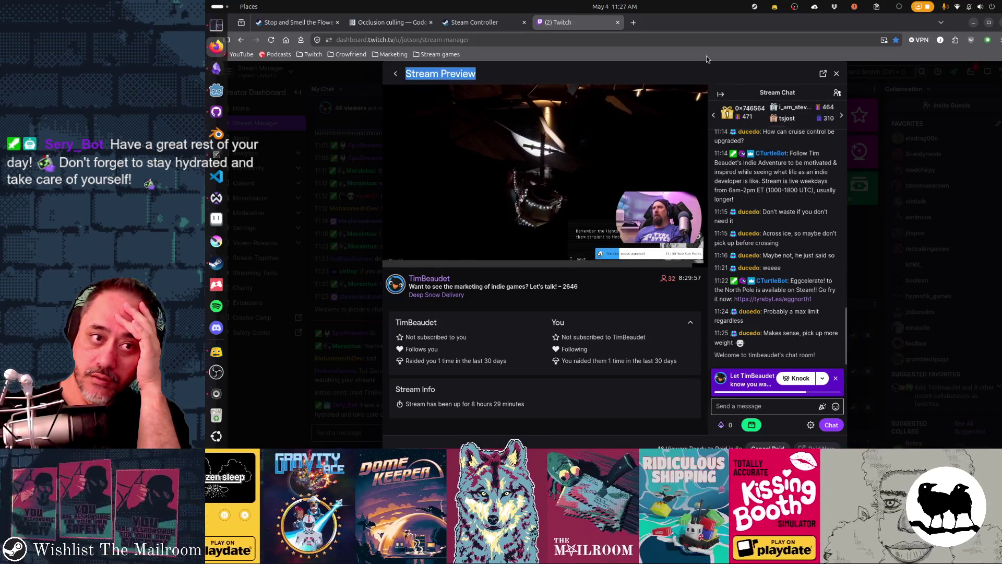